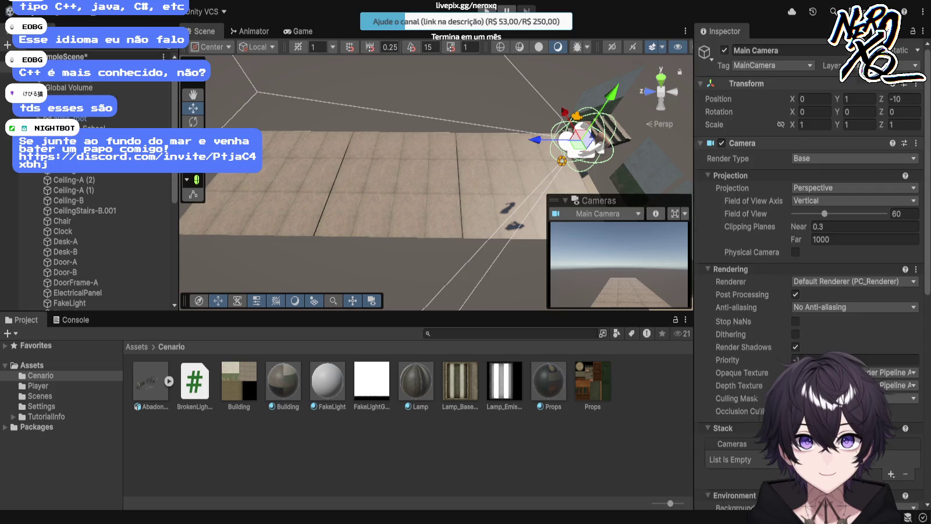
Create a new empty GameObject in the Hierarchy and name it Player.
{"action": "scroll", "coordinate": [809, 274], "scroll_direction": "down", "scroll_amount": 5}
{"action": "scroll", "coordinate": [809, 273], "scroll_direction": "down", "scroll_amount": 8}
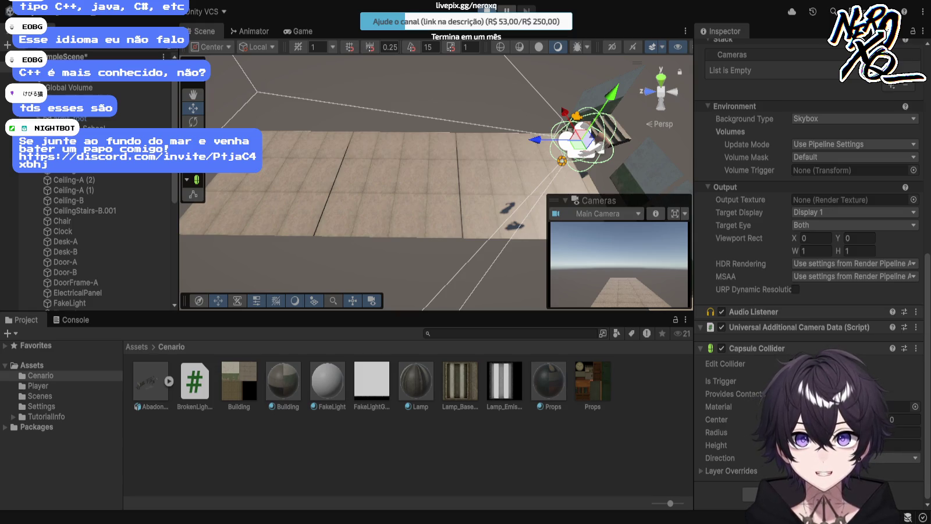
{"action": "scroll", "coordinate": [809, 262], "scroll_direction": "up", "scroll_amount": 10}
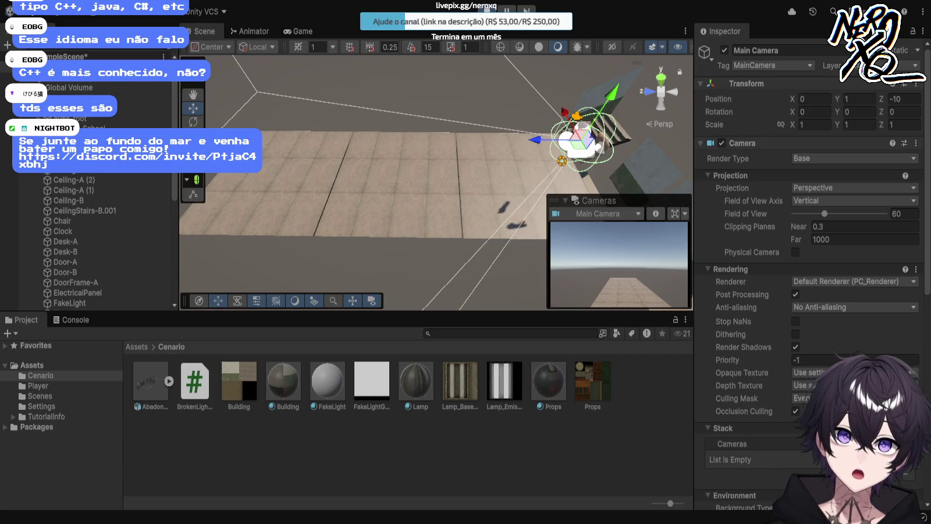
{"action": "scroll", "coordinate": [809, 262], "scroll_direction": "down", "scroll_amount": 5}
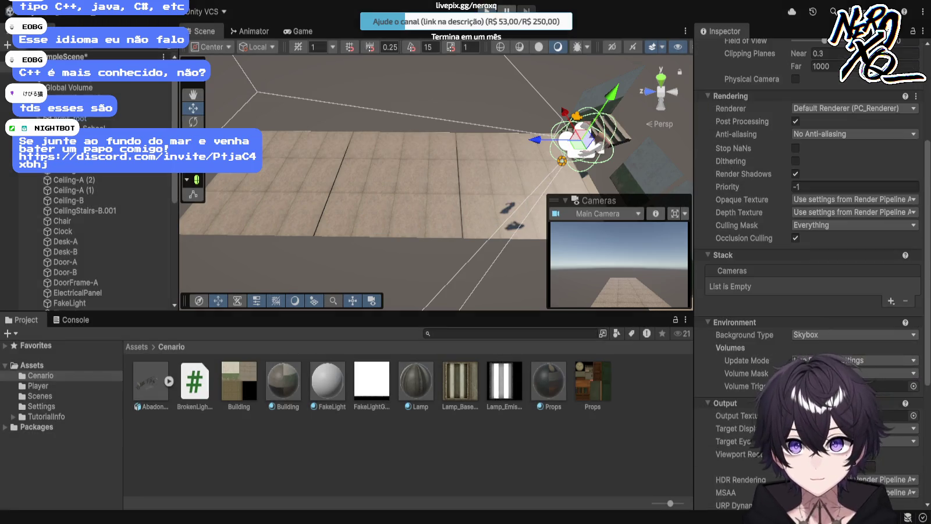
{"action": "scroll", "coordinate": [809, 262], "scroll_direction": "down", "scroll_amount": 6}
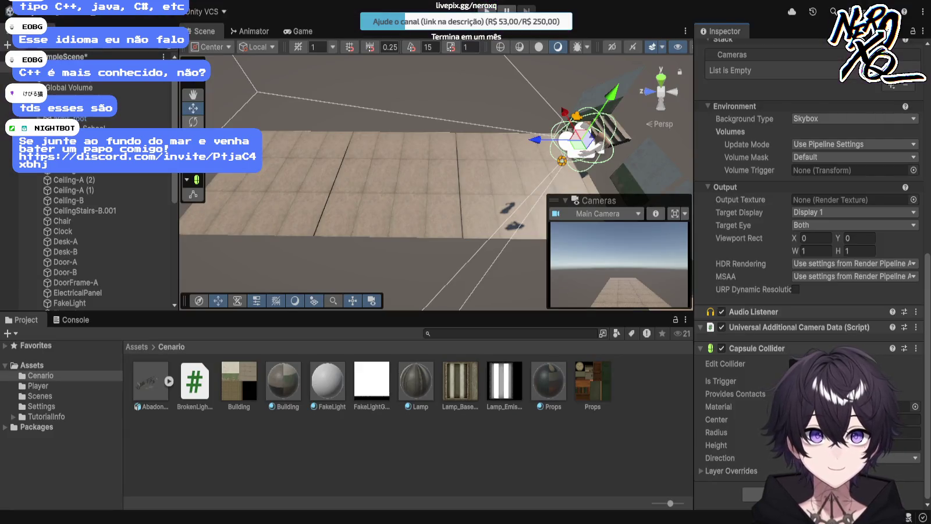
{"action": "scroll", "coordinate": [104, 242], "scroll_direction": "down", "scroll_amount": 1}
{"action": "scroll", "coordinate": [105, 241], "scroll_direction": "down", "scroll_amount": 1}
{"action": "left_click", "coordinate": [87, 108]}
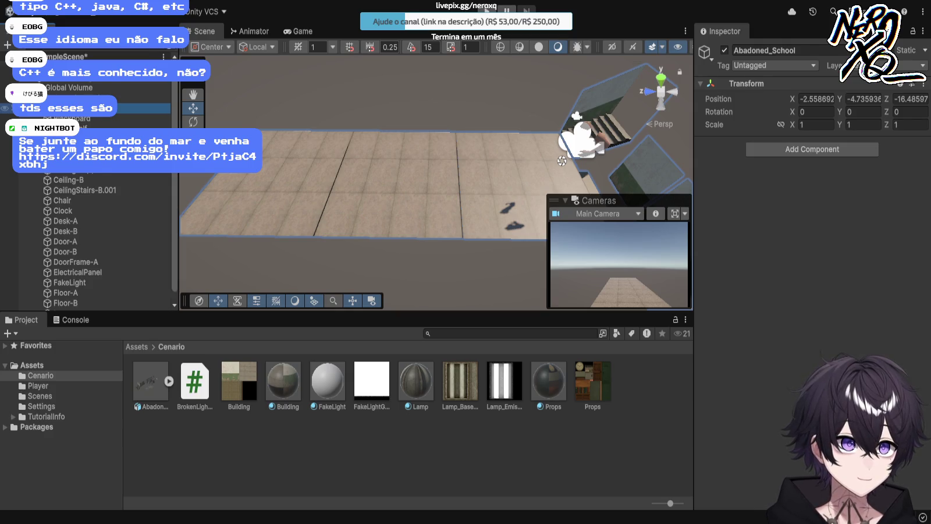
{"action": "key", "text": "ctrl+z"}
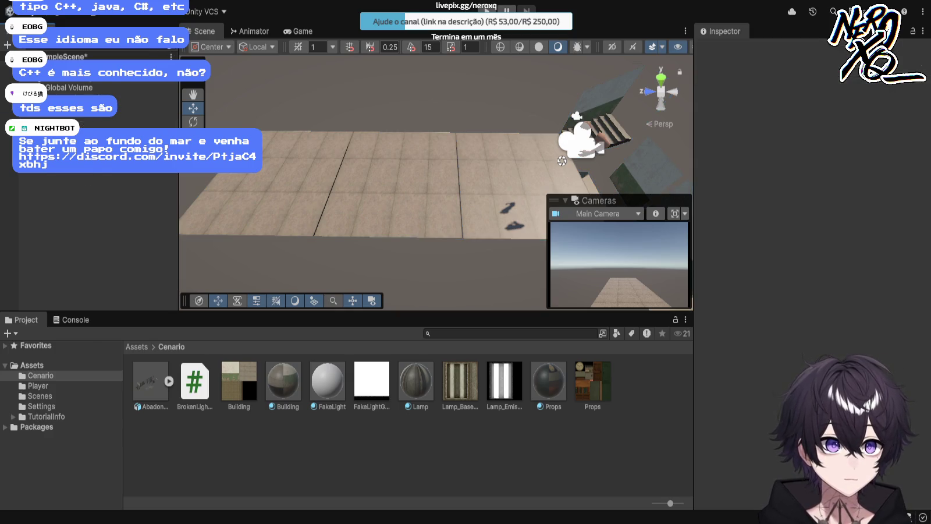
{"action": "key", "text": "ctrl+shift+n"}
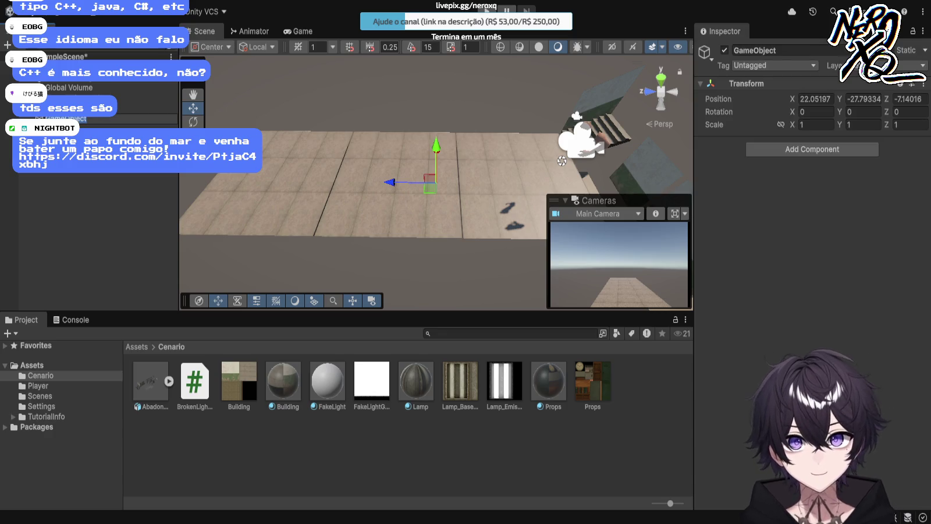
{"action": "type", "text": "Player"}
{"action": "key", "text": "Return"}
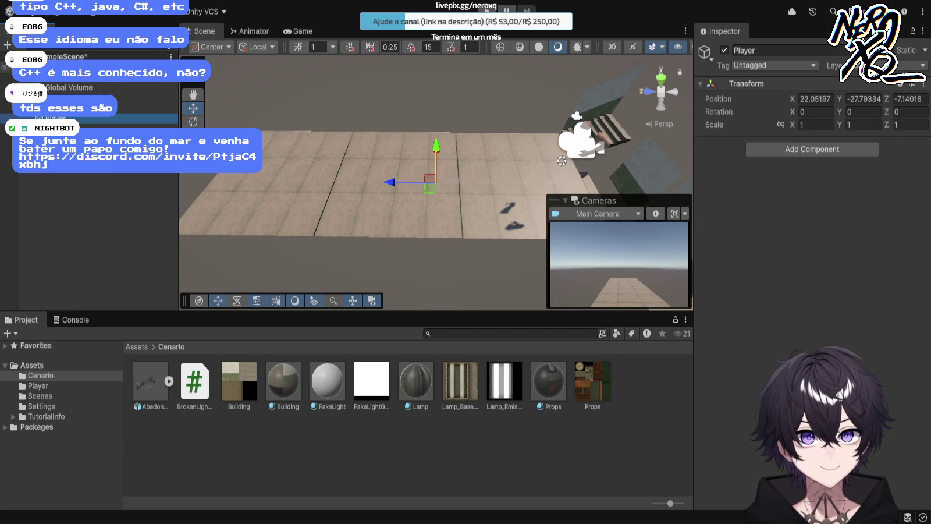
Set the Player's Transform Position X, Y and Z to 0.
{"action": "left_click", "coordinate": [59, 67]}
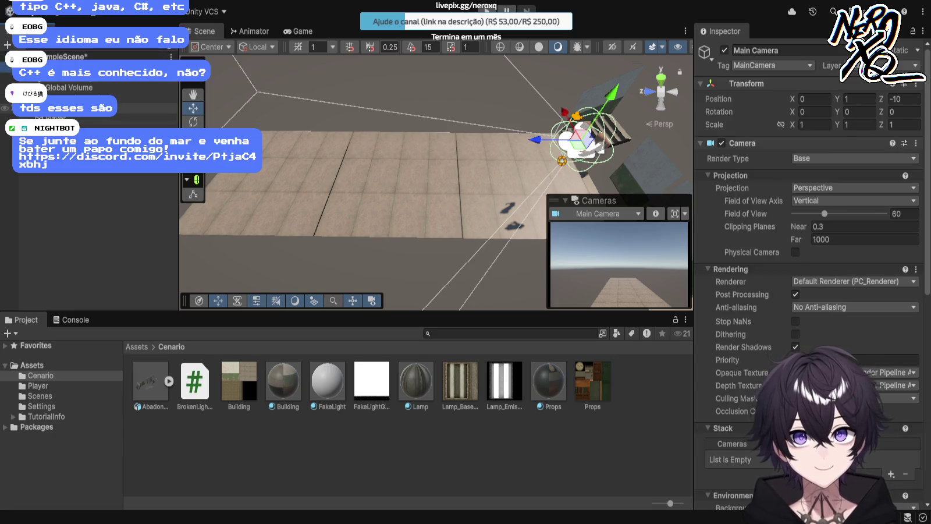
{"action": "key", "text": "shift+d"}
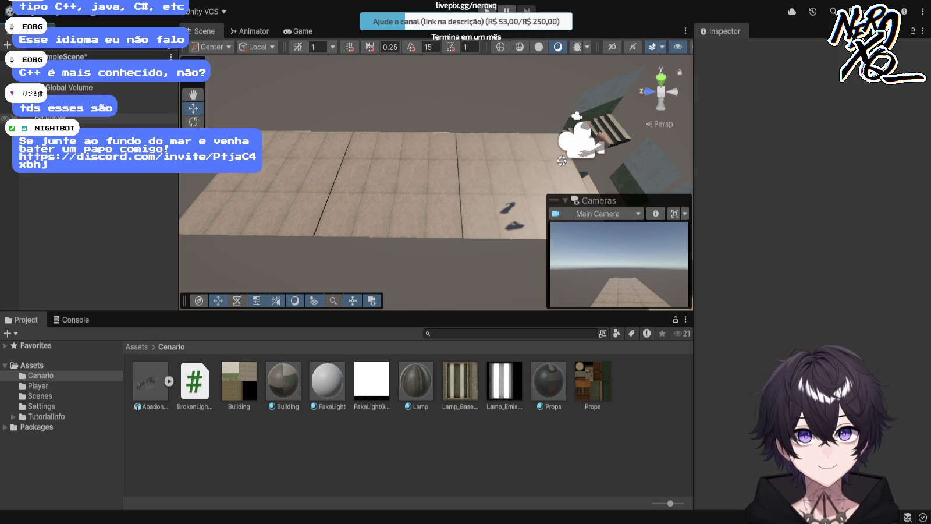
{"action": "left_click", "coordinate": [55, 118]}
{"action": "left_click", "coordinate": [815, 99]}
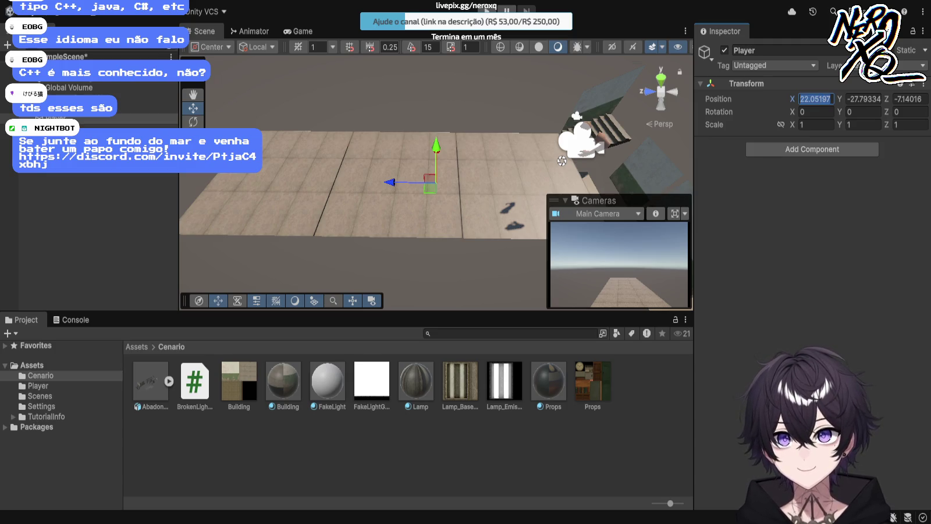
{"action": "type", "text": "0"}
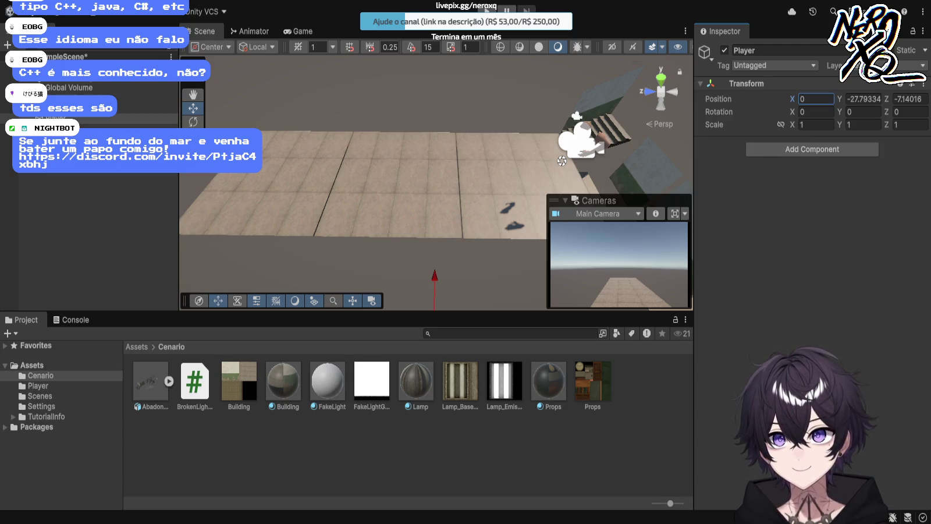
{"action": "left_click", "coordinate": [864, 99]}
{"action": "type", "text": "0"}
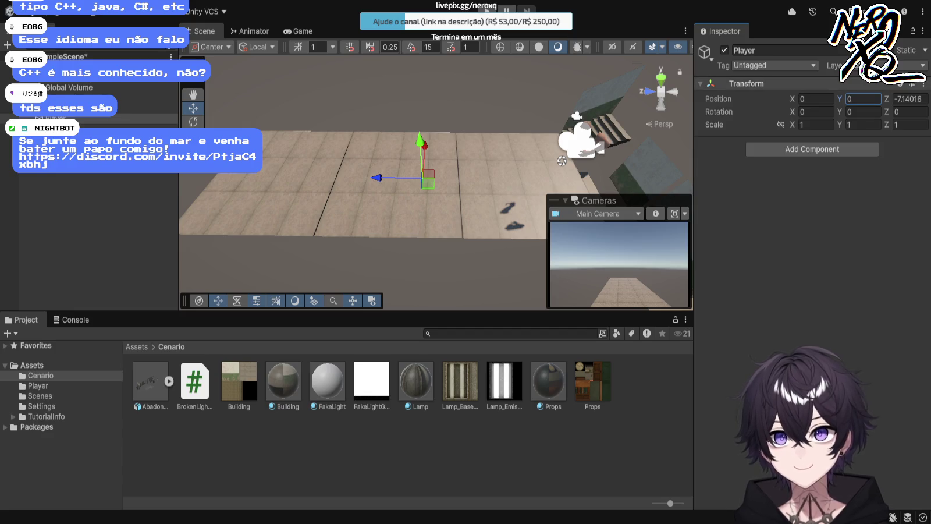
{"action": "left_click", "coordinate": [908, 99]}
{"action": "type", "text": "0"}
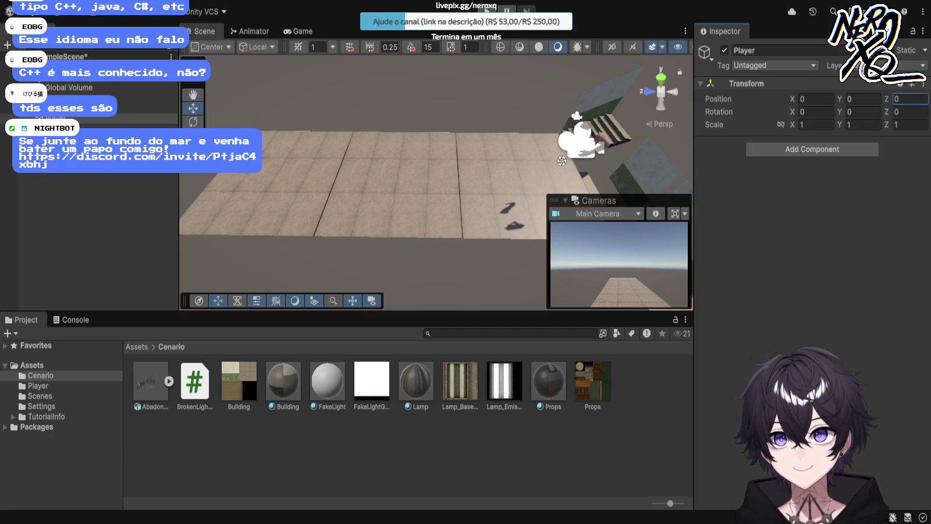
{"action": "scroll", "coordinate": [437, 180], "scroll_direction": "down", "scroll_amount": 5}
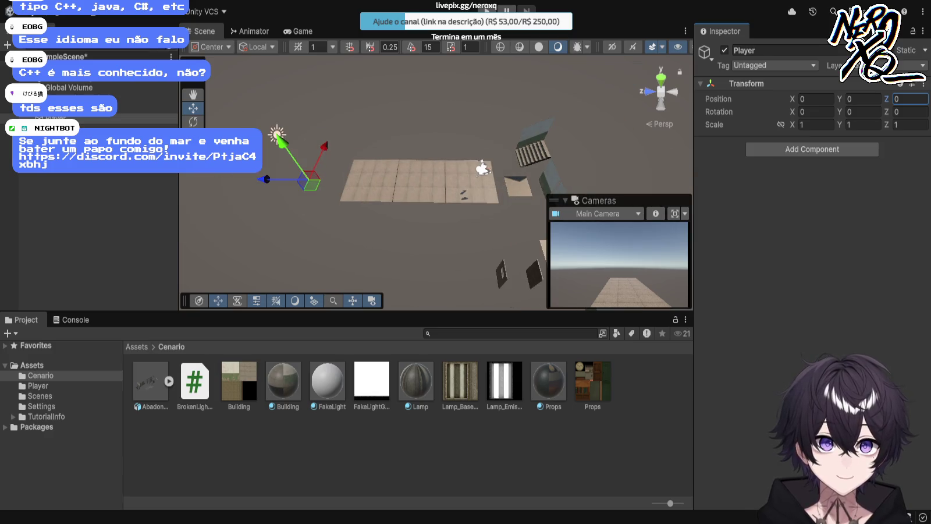
Add a Character Controller to Player and place it on the floor at 0, 0.85, -10.05.
{"action": "left_click_drag", "start_coordinate": [266, 179], "coordinate": [456, 181]}
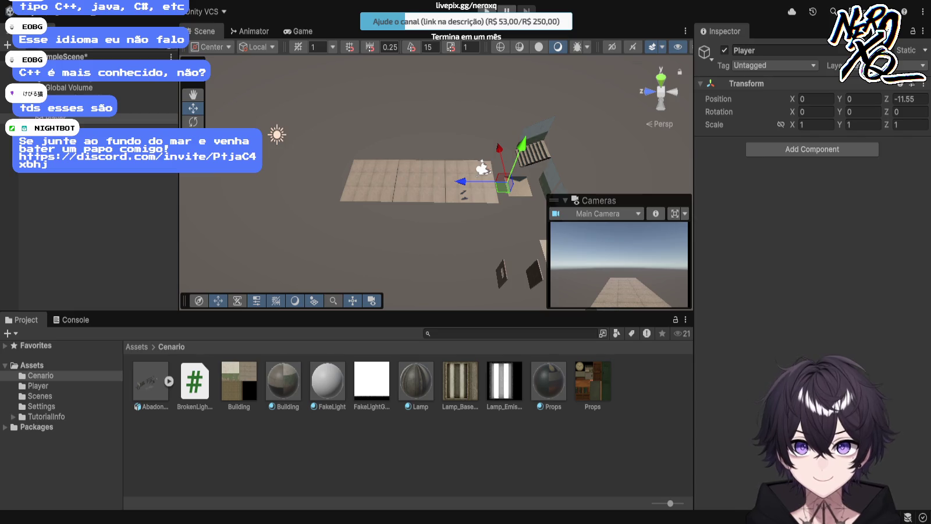
{"action": "key", "text": "Return"}
{"action": "key", "text": "w"}
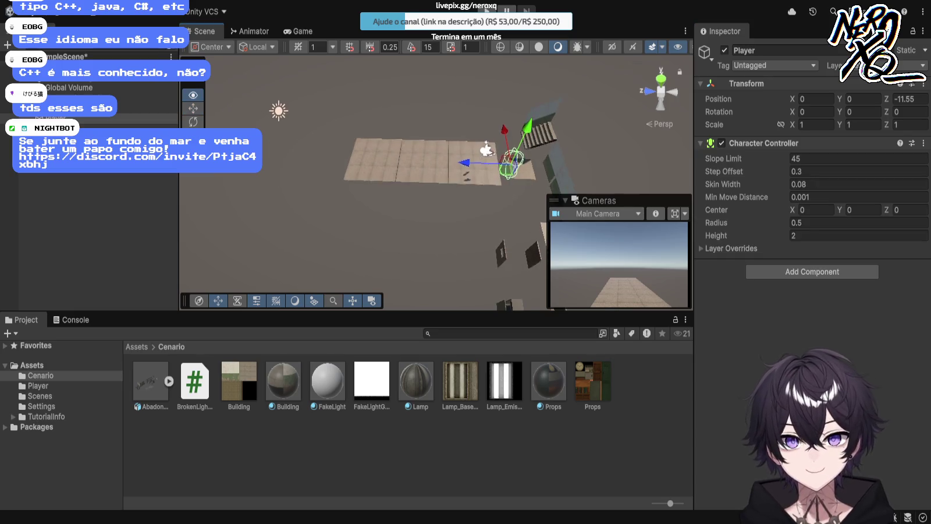
{"action": "key", "text": "w"}
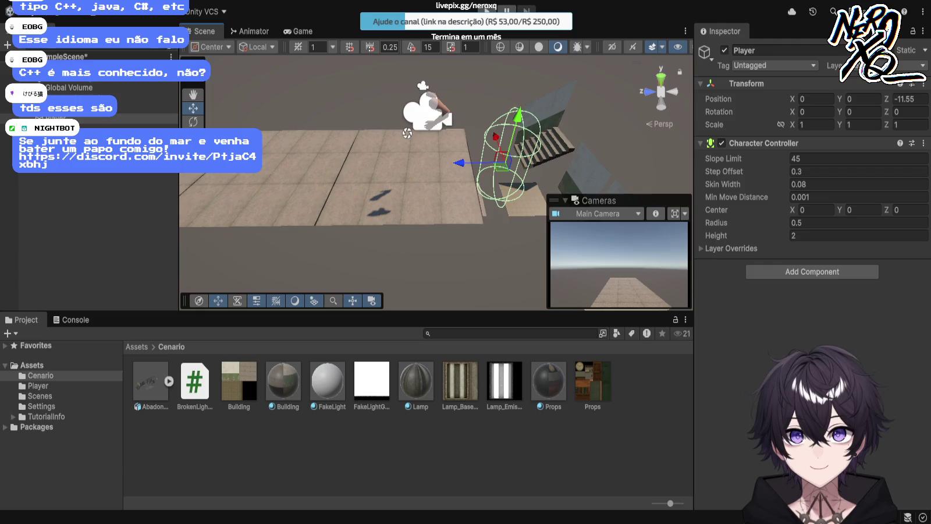
{"action": "mouse_move", "coordinate": [499, 155]}
{"action": "left_mouse_down"}
{"action": "mouse_move", "coordinate": [432, 154]}
{"action": "mouse_move", "coordinate": [430, 100]}
{"action": "left_mouse_up"}
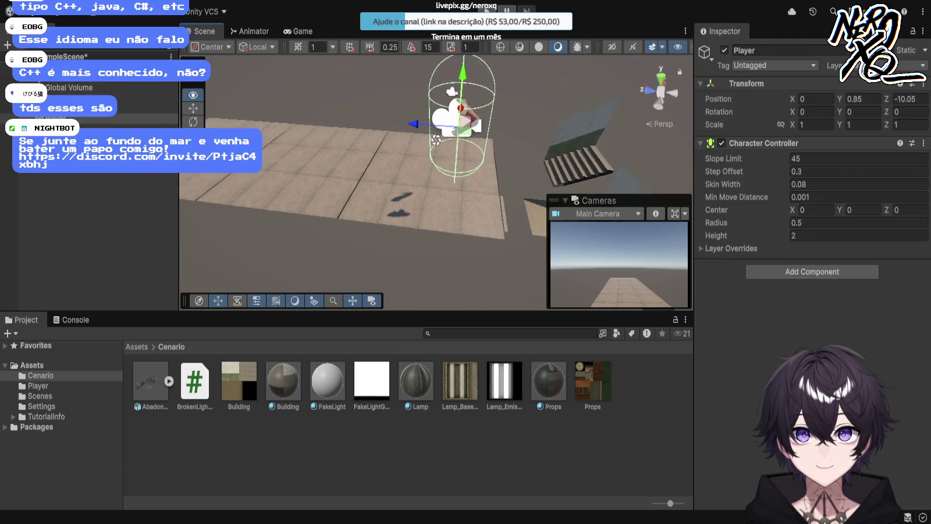
{"action": "left_click_drag", "start_coordinate": [437, 175], "coordinate": [384, 163]}
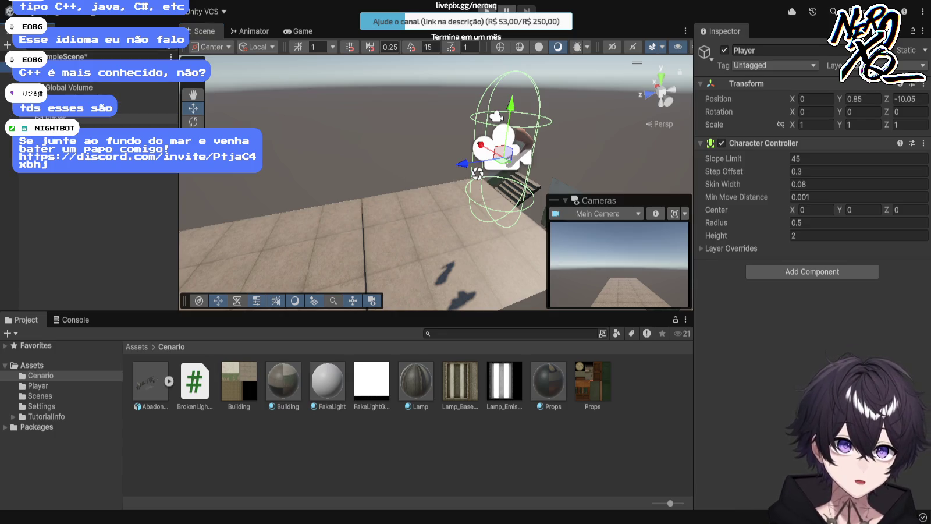
Parent the Main Camera under Player beside the fp_arms_low_poly arms, then reselect Player.
{"action": "left_click", "coordinate": [88, 118]}
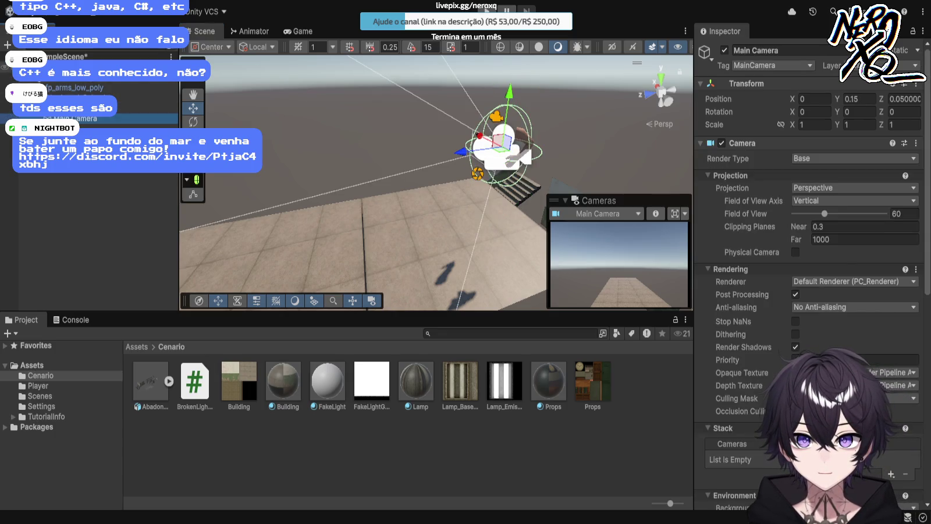
{"action": "mouse_move", "coordinate": [87, 119]}
{"action": "left_mouse_down"}
{"action": "mouse_move", "coordinate": [88, 89]}
{"action": "mouse_move", "coordinate": [94, 119]}
{"action": "left_mouse_up"}
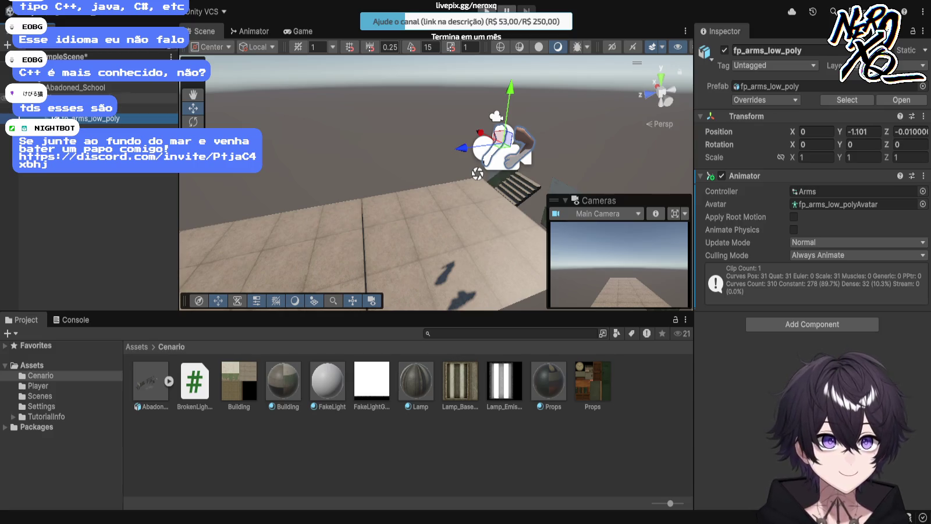
{"action": "left_click", "coordinate": [145, 97]}
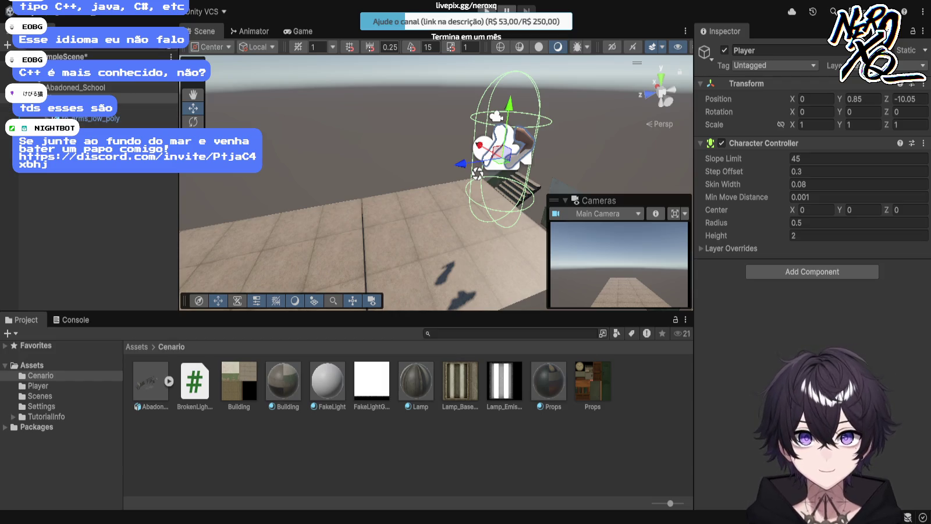
Nudge the Player along Z so its Position Z reads -10.05.
{"action": "left_click", "coordinate": [146, 98]}
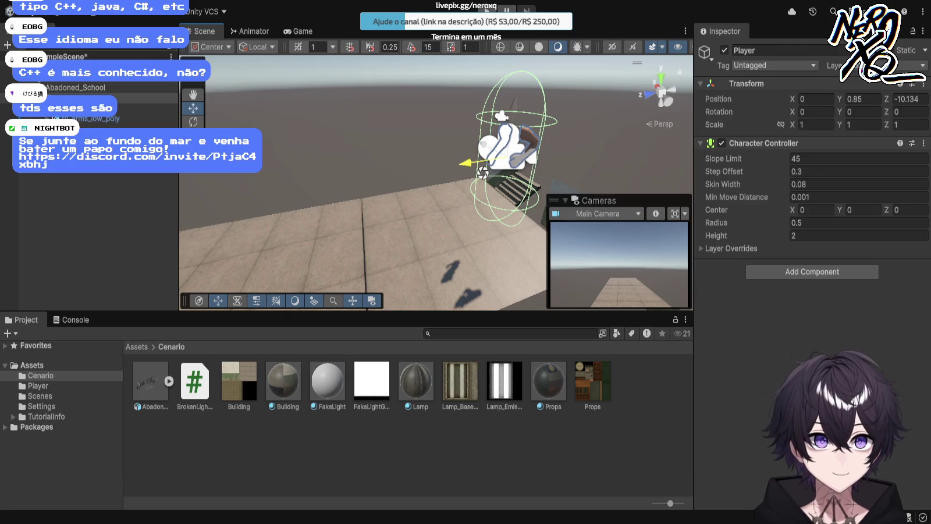
{"action": "left_click_drag", "start_coordinate": [466, 163], "coordinate": [460, 164]}
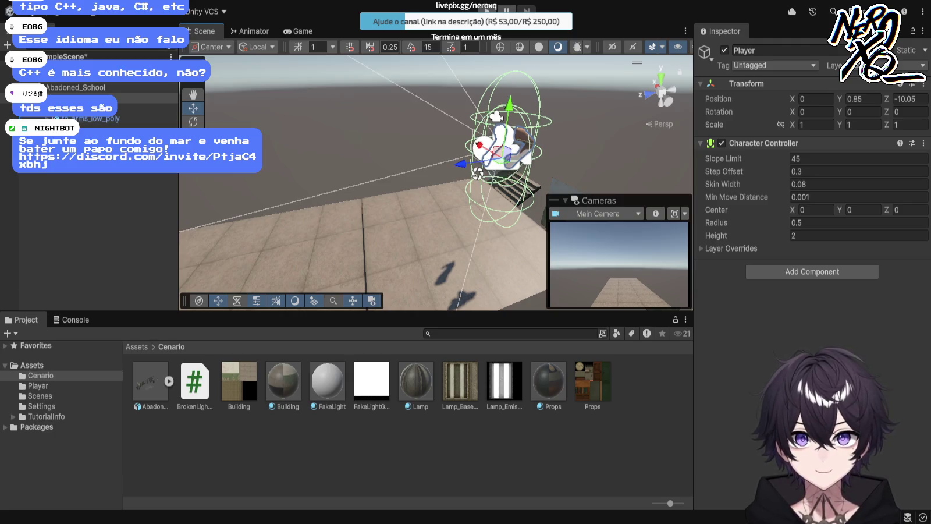
{"action": "left_click_drag", "start_coordinate": [437, 175], "coordinate": [436, 145]}
Frame the Player in the Scene view and select the Main Camera to inspect it.
{"action": "left_click", "coordinate": [140, 98]}
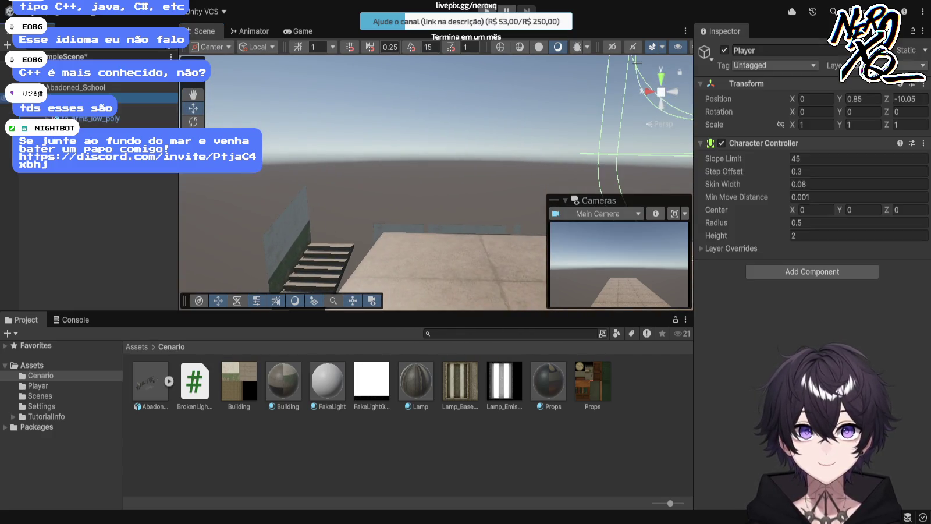
{"action": "key", "text": "f"}
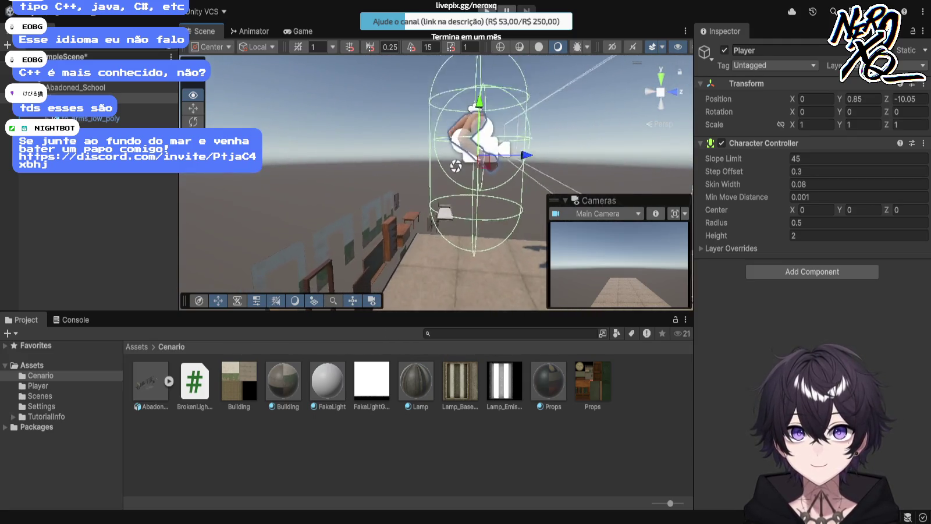
{"action": "left_click_drag", "start_coordinate": [447, 254], "coordinate": [443, 198]}
{"action": "left_click", "coordinate": [146, 109]}
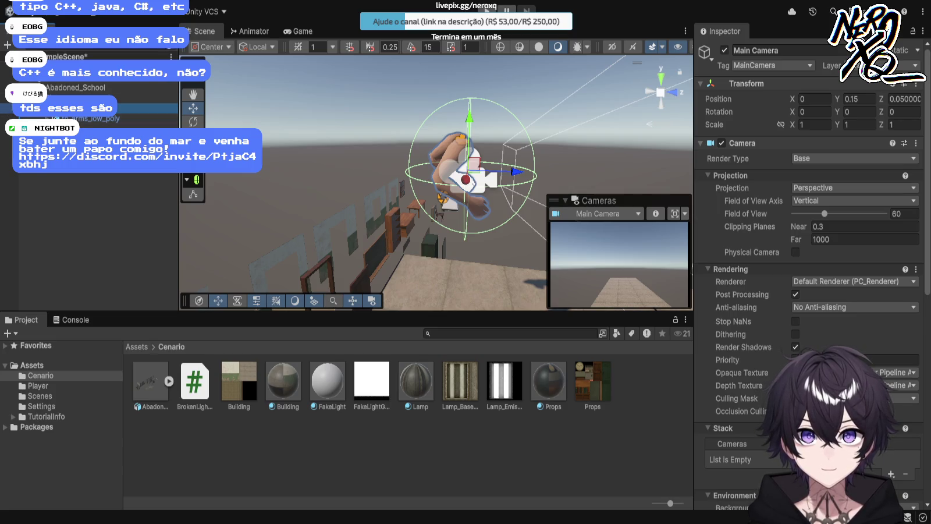
Switch between Player, fp_arms_low_poly and Main Camera, ending on Main Camera at 0, 1, -10.
{"action": "key", "text": "ctrl+shift+p"}
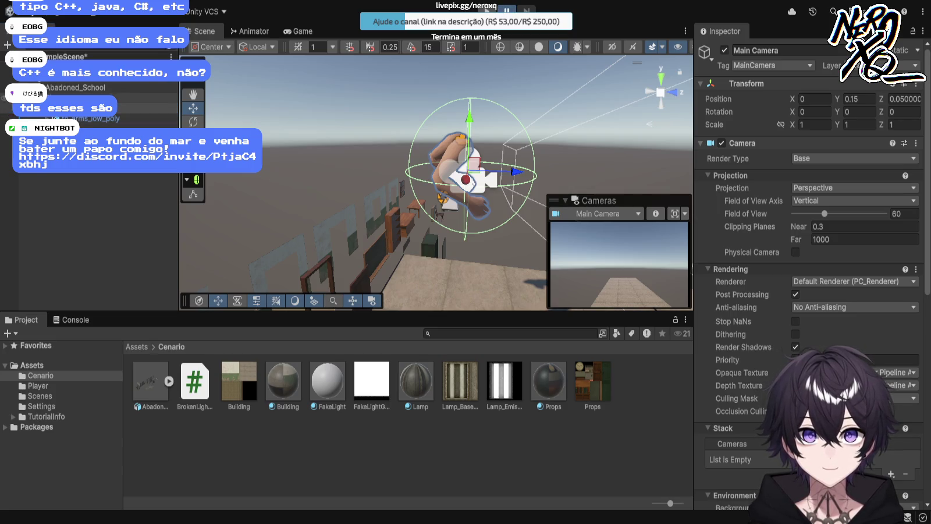
{"action": "left_click", "coordinate": [146, 99]}
{"action": "left_click", "coordinate": [146, 108]}
{"action": "left_click", "coordinate": [147, 118]}
{"action": "left_click", "coordinate": [145, 108], "text": "ctrl"}
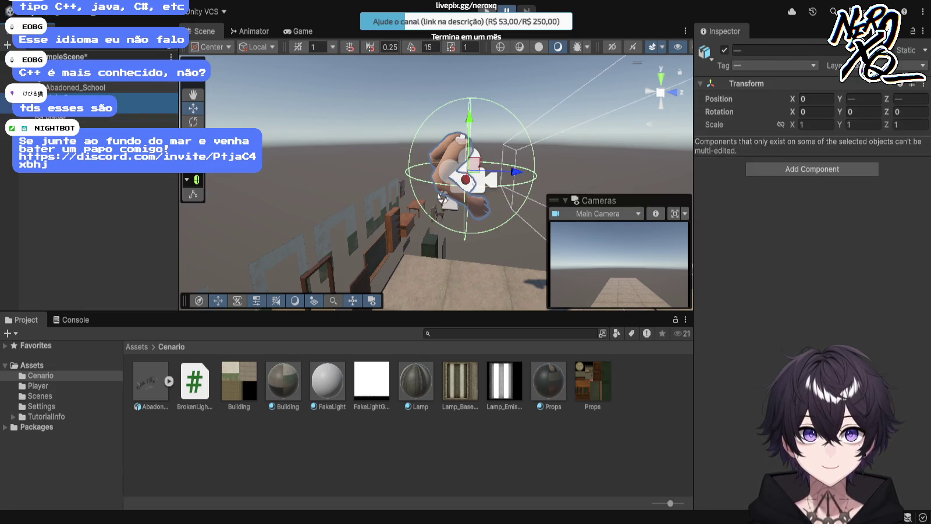
{"action": "left_click", "coordinate": [146, 109]}
{"action": "left_click", "coordinate": [145, 118]}
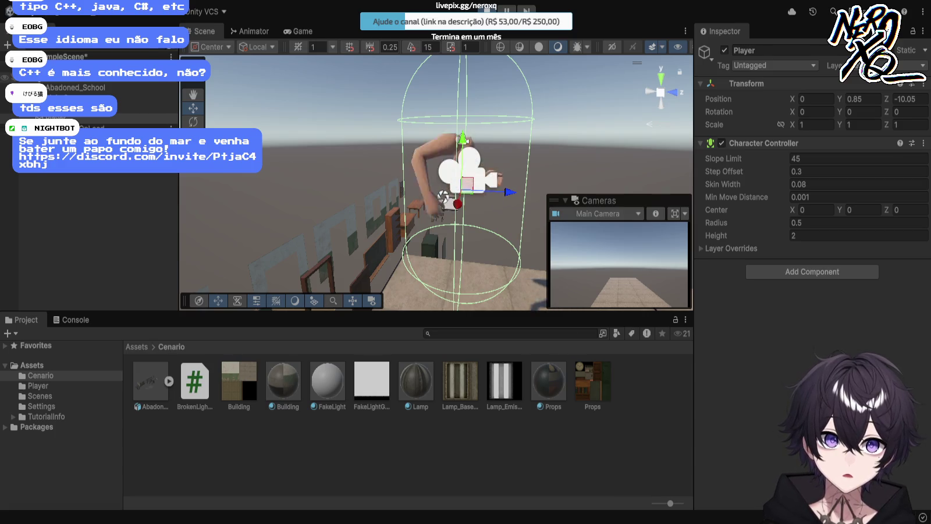
{"action": "left_click", "coordinate": [149, 117]}
{"action": "left_click", "coordinate": [149, 97]}
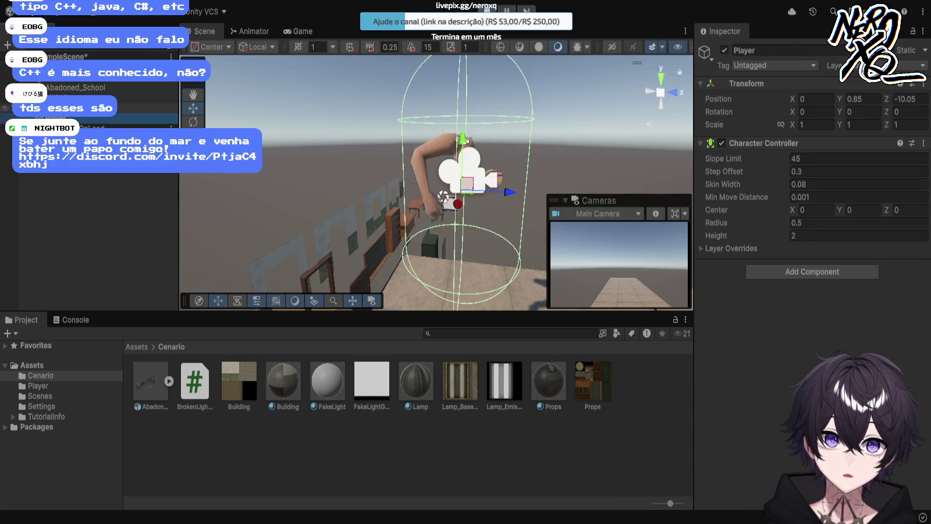
{"action": "left_click", "coordinate": [149, 109]}
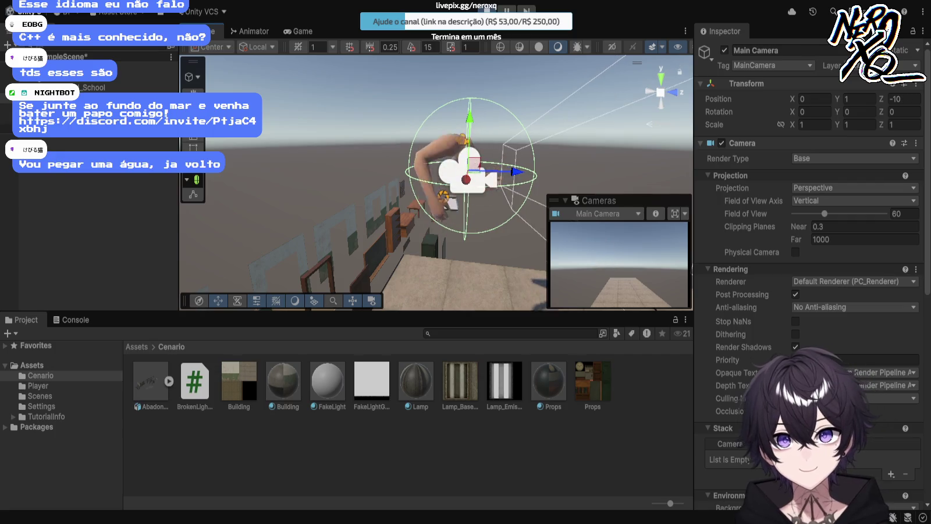
Cycle through the overlapping Player, arms and Main Camera in the Scene view.
{"action": "left_click", "coordinate": [463, 174]}
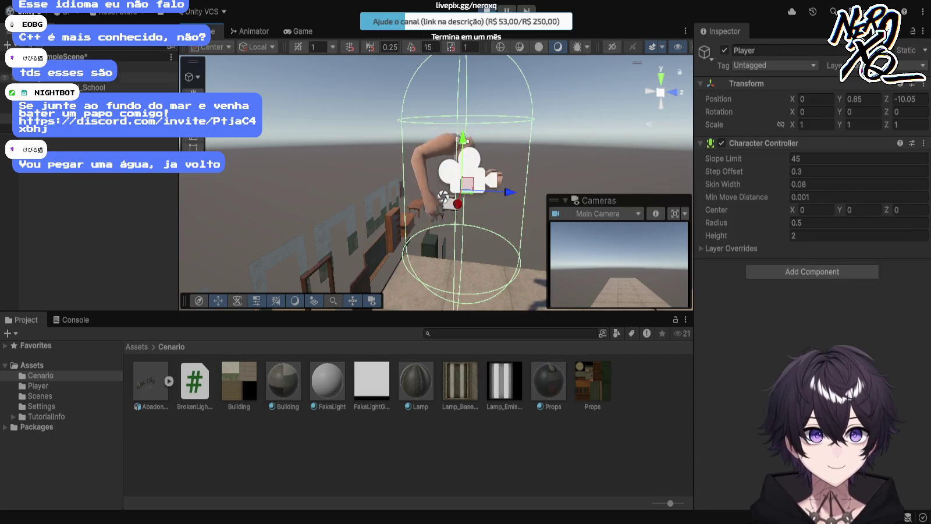
{"action": "left_click", "coordinate": [59, 77]}
{"action": "left_click", "coordinate": [462, 176]}
{"action": "left_click", "coordinate": [463, 174]}
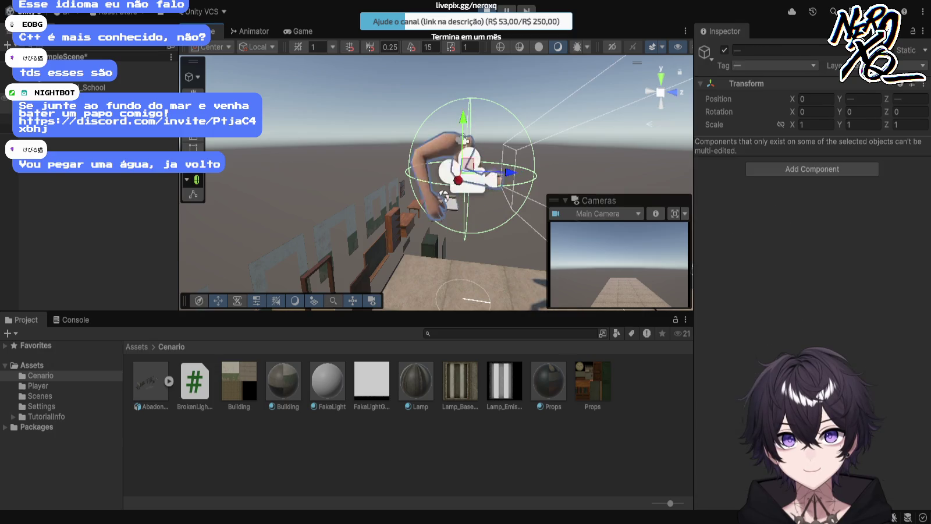
{"action": "left_click", "coordinate": [463, 174]}
{"action": "left_click", "coordinate": [463, 175]}
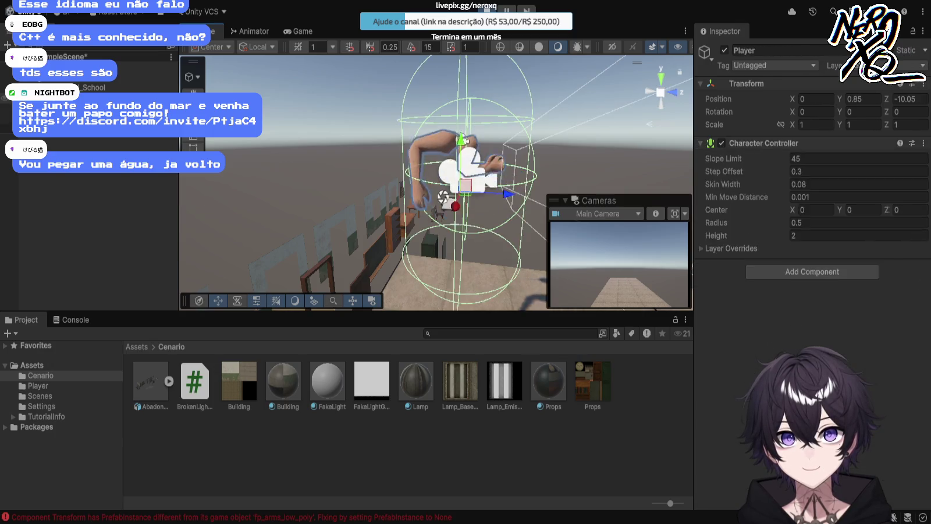
{"action": "left_click", "coordinate": [463, 174]}
{"action": "left_click", "coordinate": [463, 175]}
{"action": "left_click", "coordinate": [463, 175]}
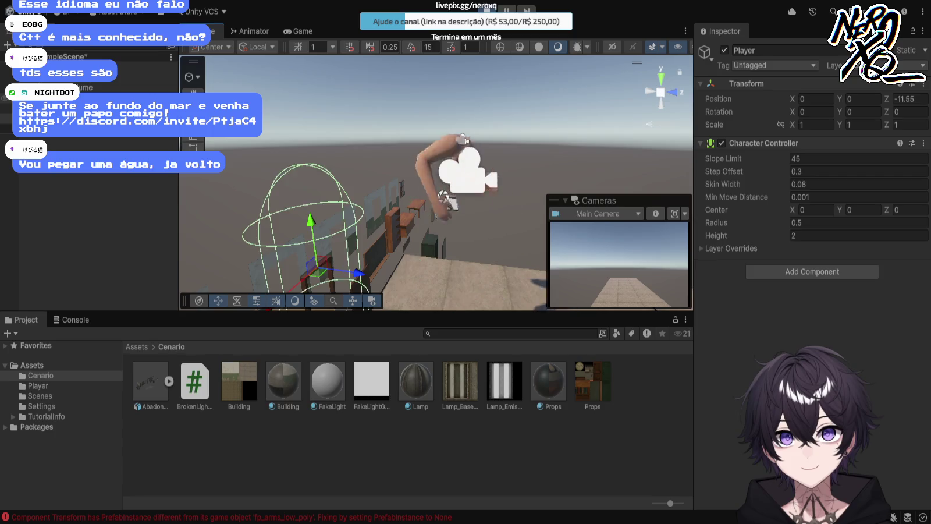
{"action": "left_click", "coordinate": [463, 174]}
{"action": "left_click", "coordinate": [462, 174]}
{"action": "left_click", "coordinate": [463, 174]}
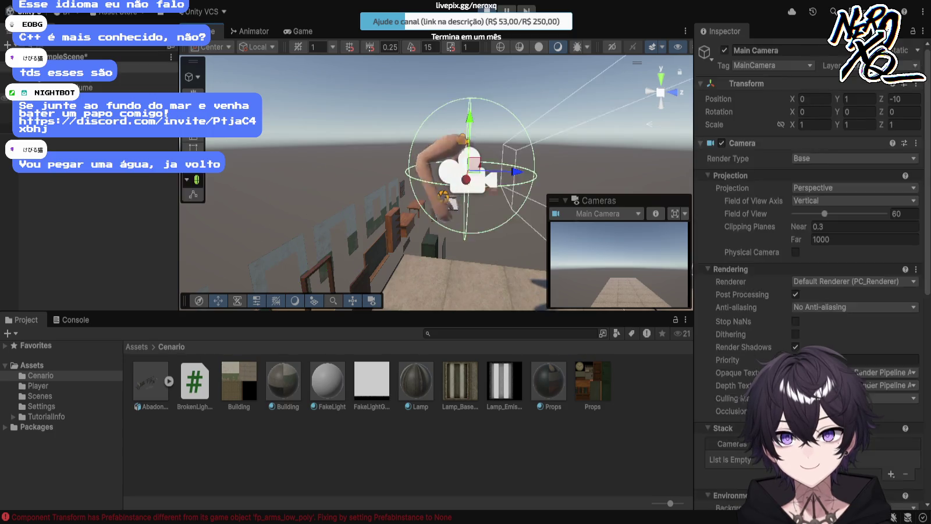
{"action": "left_click", "coordinate": [462, 174]}
{"action": "left_click", "coordinate": [463, 175]}
Locate and select fp_arms_low_poly to show its transform and Arms animator settings.
{"action": "left_click", "coordinate": [463, 175]}
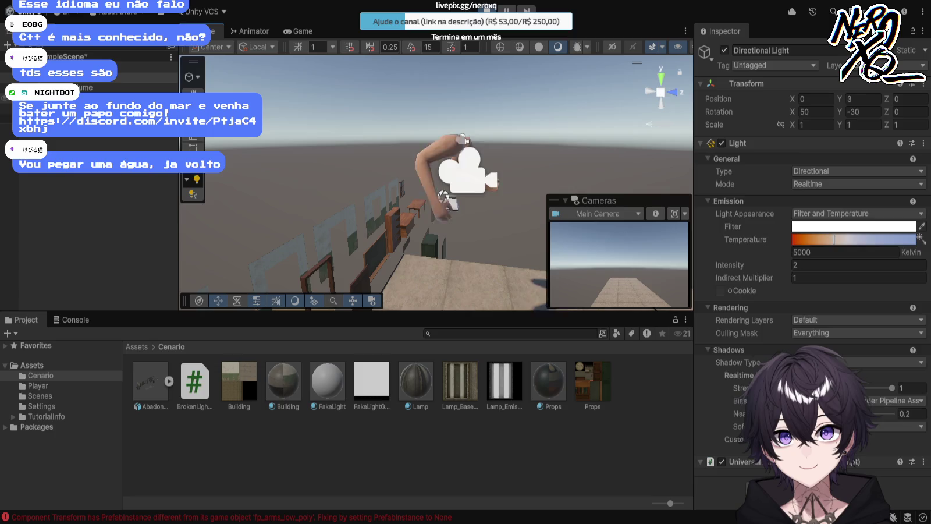
{"action": "left_click", "coordinate": [463, 174]}
{"action": "left_click", "coordinate": [462, 175]}
{"action": "left_click", "coordinate": [463, 175]}
{"action": "left_click", "coordinate": [462, 174]}
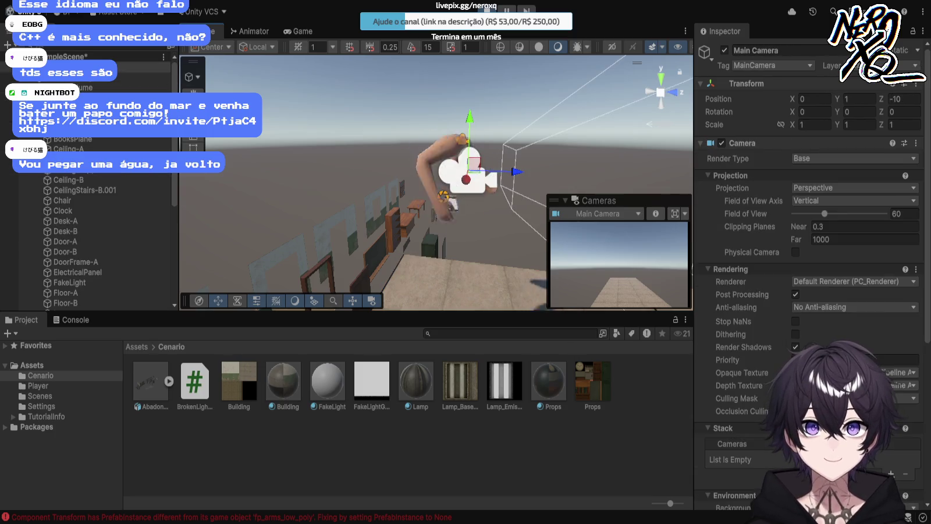
{"action": "left_click", "coordinate": [463, 174]}
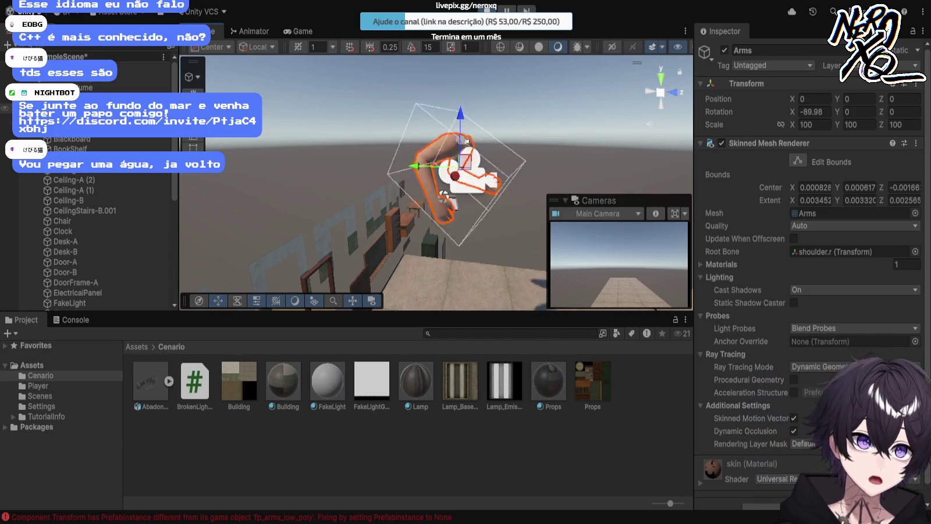
{"action": "left_click", "coordinate": [465, 141]}
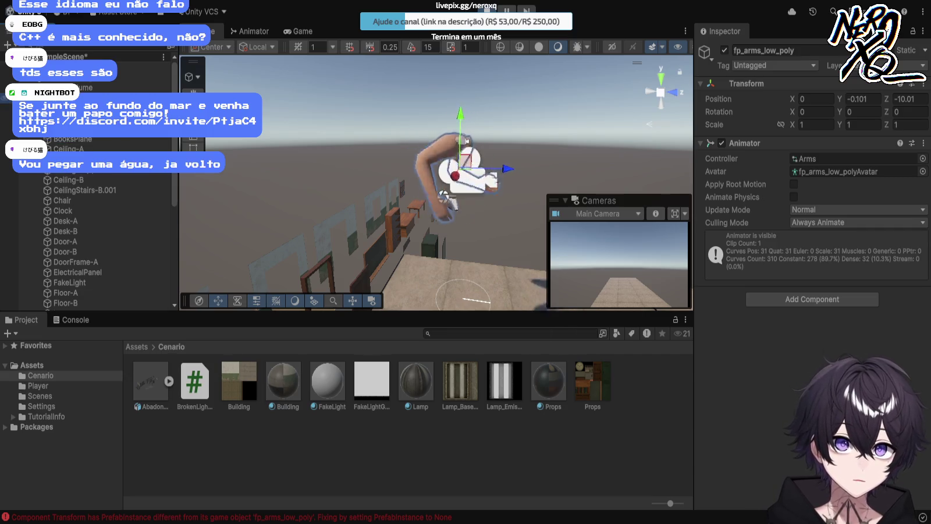
{"action": "left_click", "coordinate": [463, 140]}
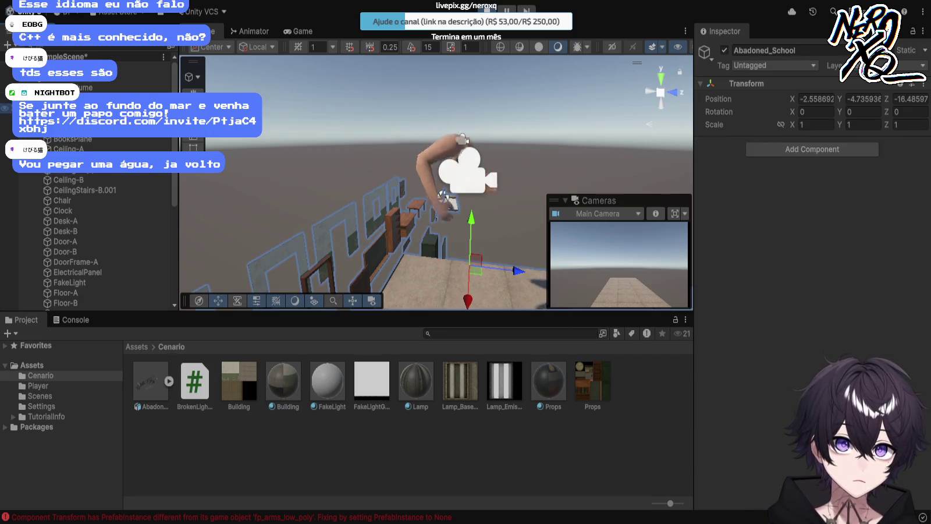
{"action": "left_click", "coordinate": [463, 140]}
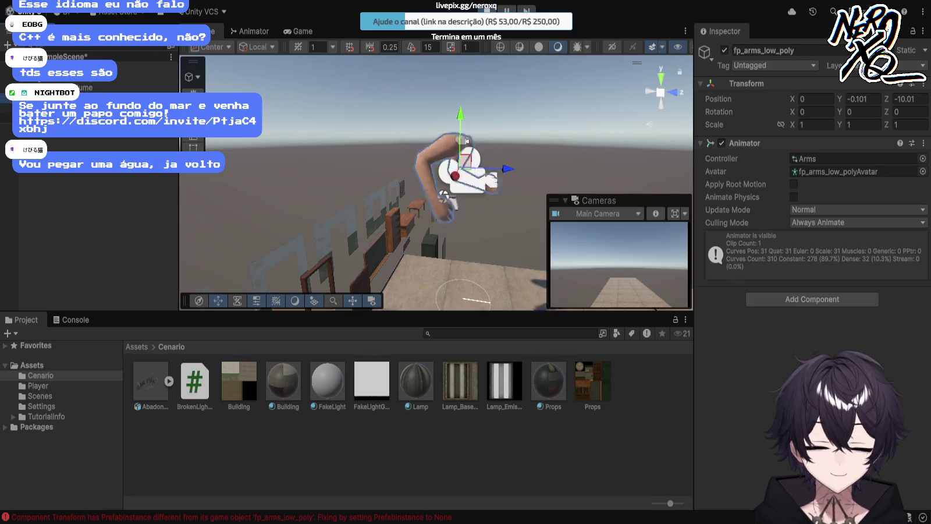
Move the fp_arms_low_poly arms forward to Z -9.676 into the camera view and view the Console.
{"action": "left_click_drag", "start_coordinate": [511, 170], "coordinate": [562, 171]}
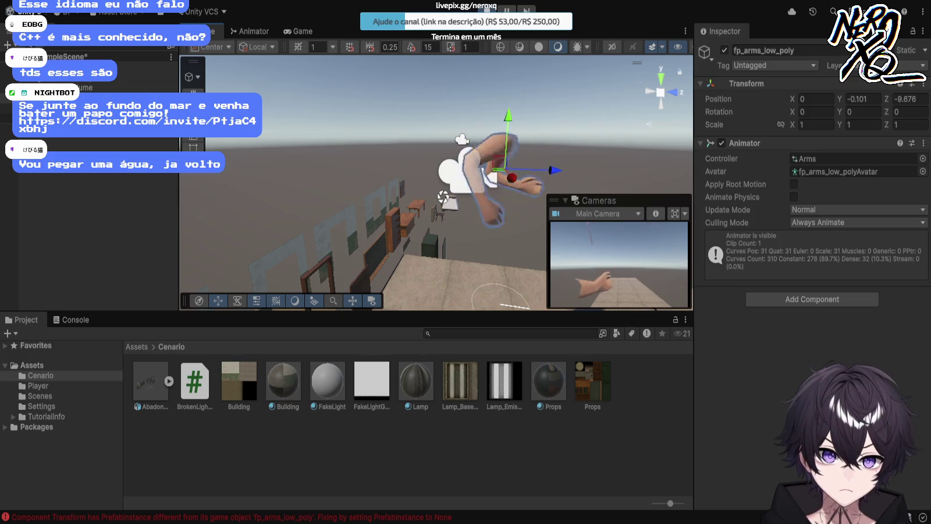
{"action": "left_click", "coordinate": [72, 320]}
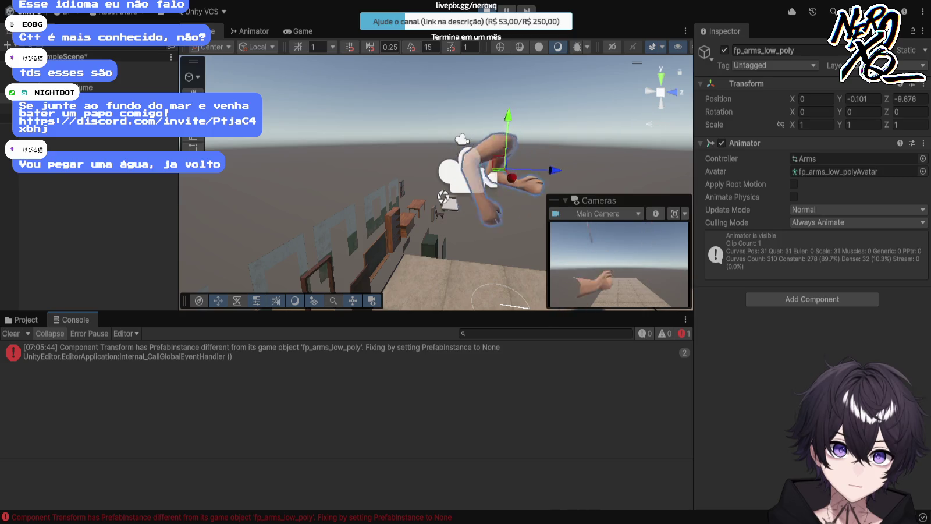
Clear the PrefabInstance transform error from the Console.
{"action": "left_click", "coordinate": [11, 333]}
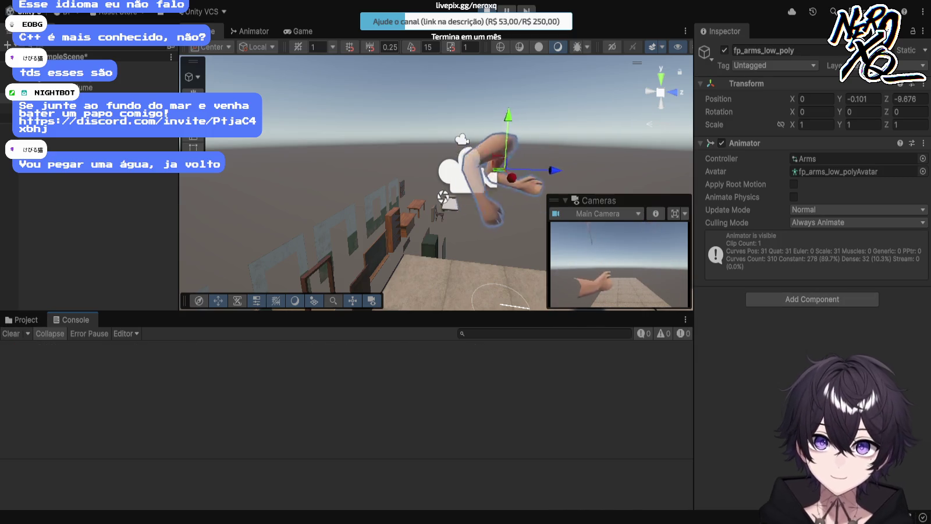